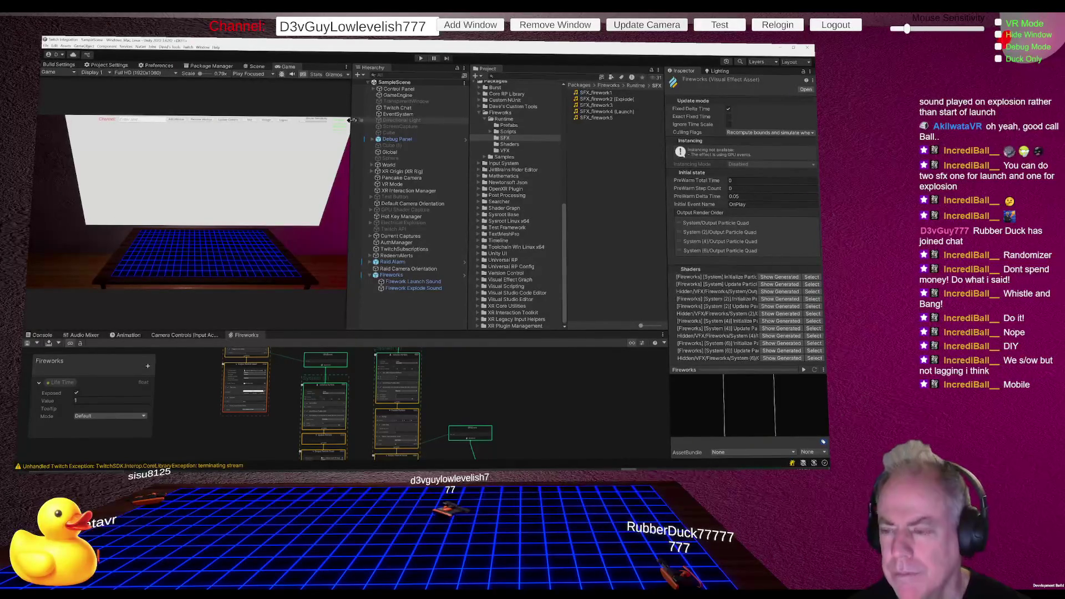
- Select Realistic Fireworks SoundFX under My Assets and download the package
left_click(208, 66)
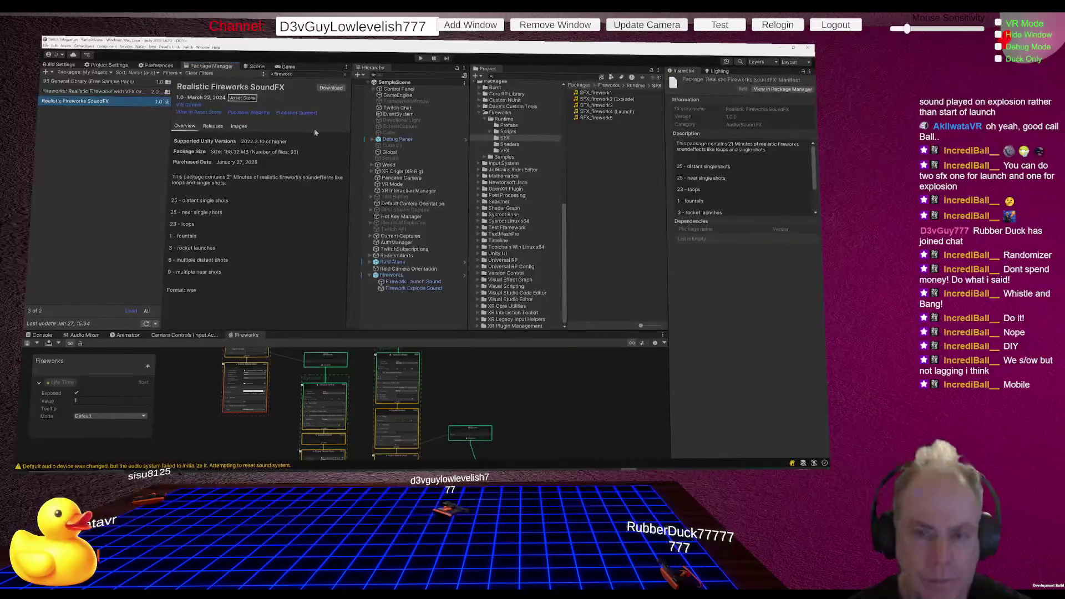
left_click(335, 90)
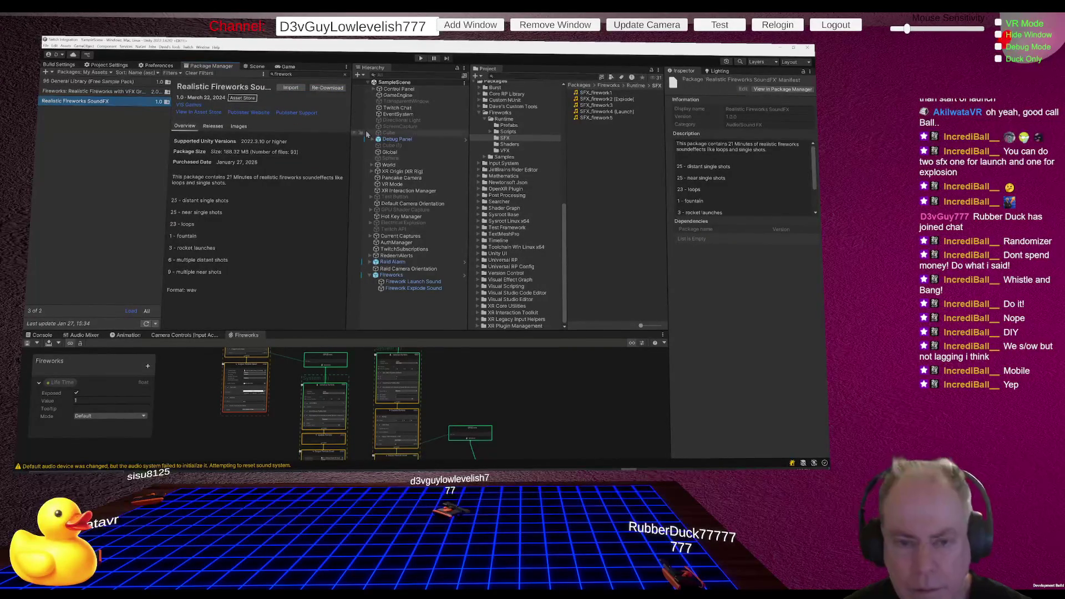
- Import every Realistic Fireworks SoundFX wav file, including loops, explosions and launches, into the project
left_click(288, 88)
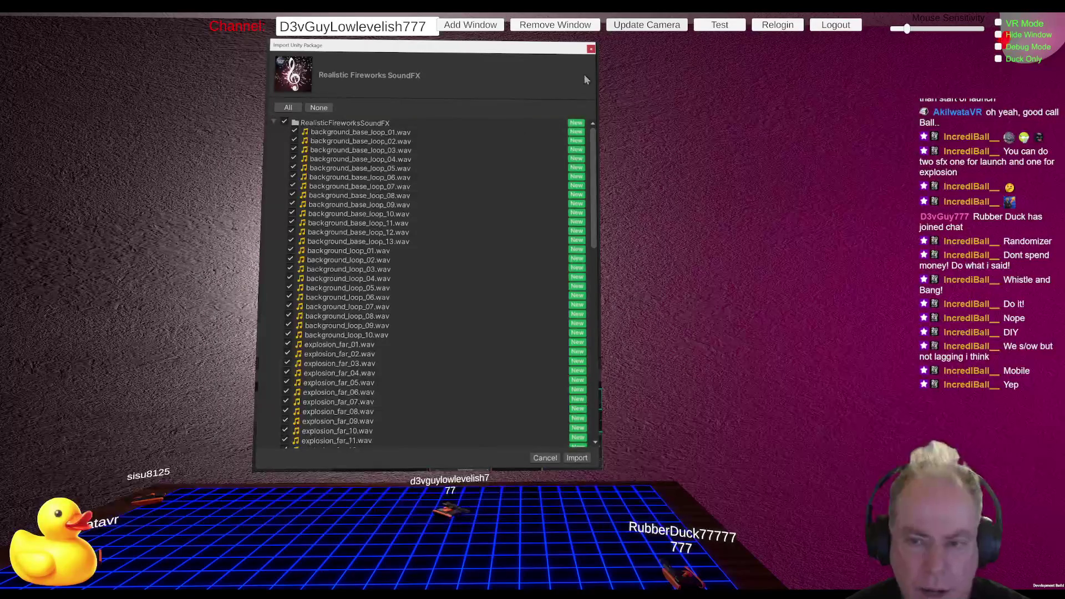
scroll(418, 298, "down", 15)
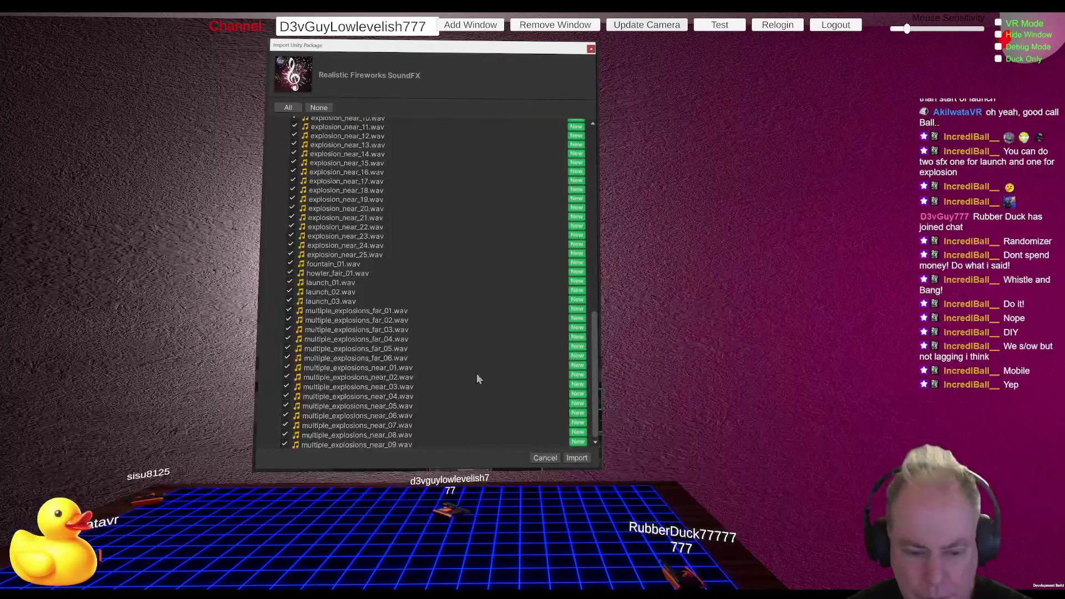
left_click(577, 458)
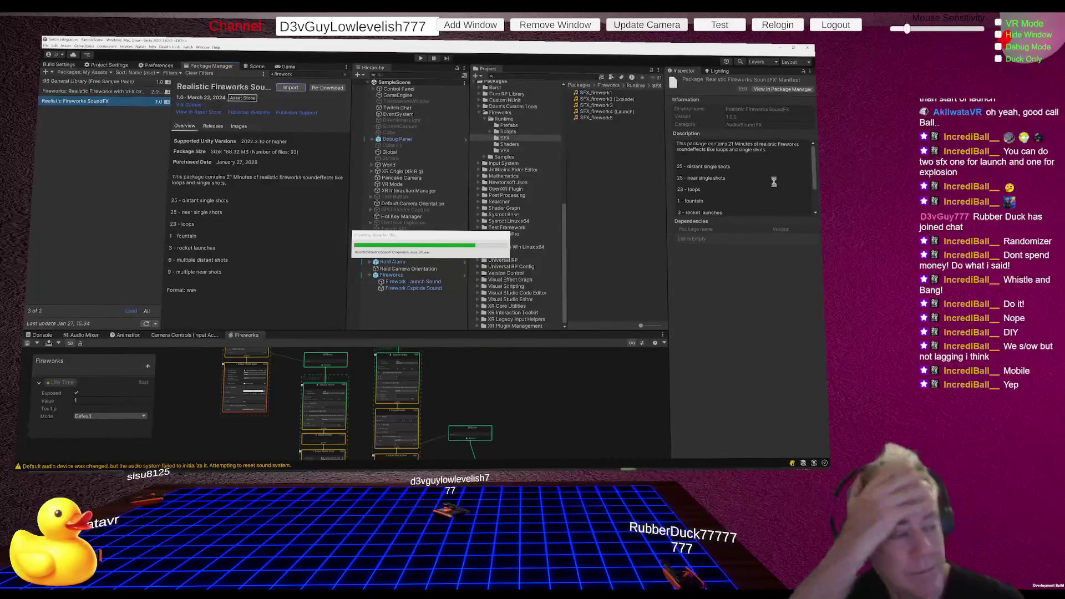
left_click(762, 214)
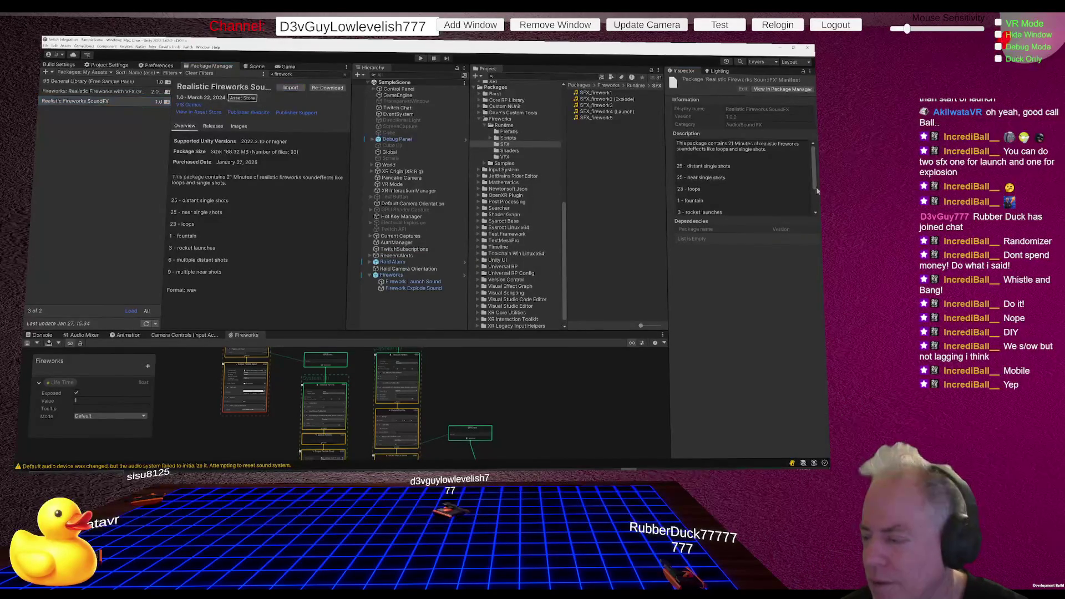
scroll(816, 191, "down", 2)
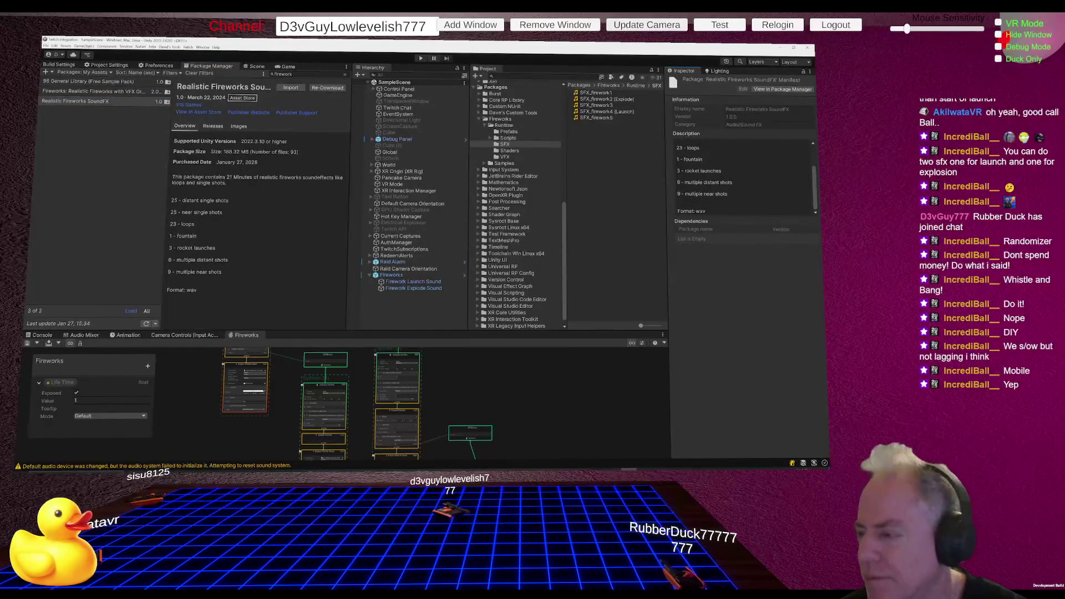
scroll(816, 176, "up", 3)
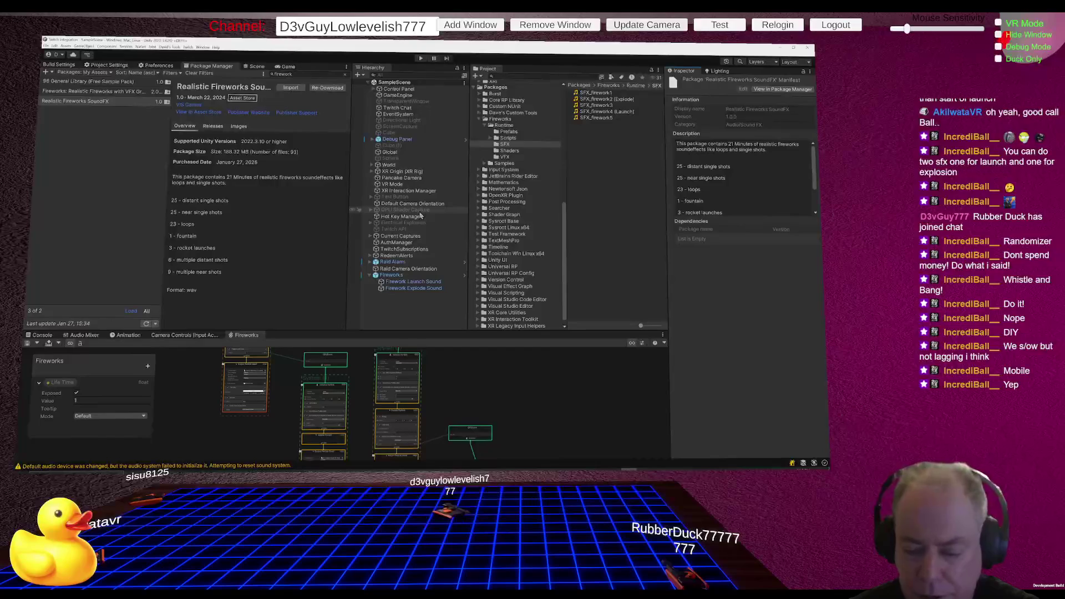
- Switch from Unity to the browser window showing Twitch
key("alt+Tab")
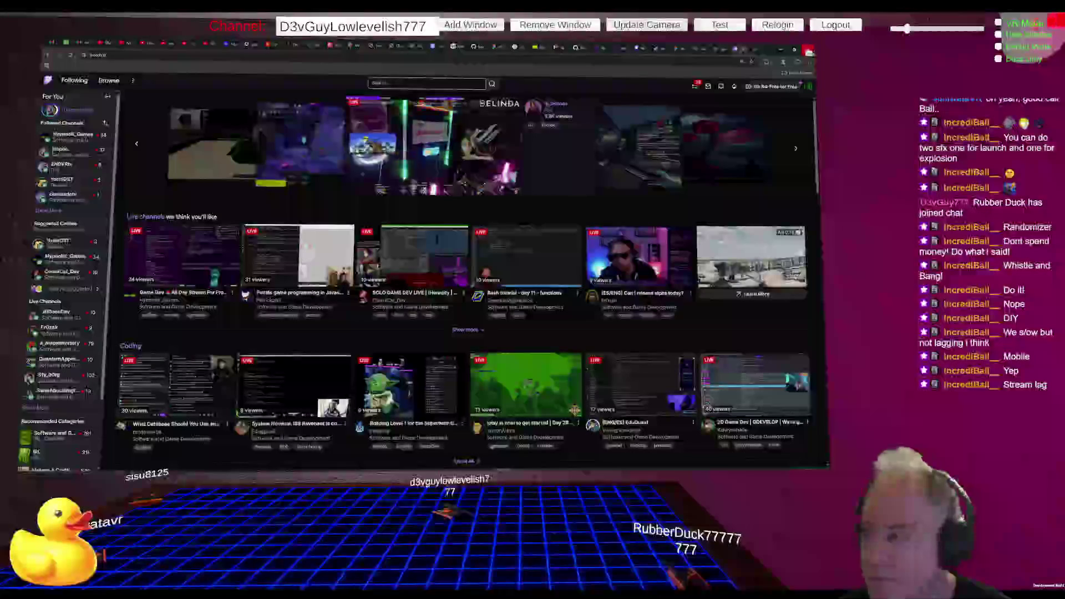
- Close the Twitch browser window to reveal the repository in GitHub Desktop
left_click(808, 50)
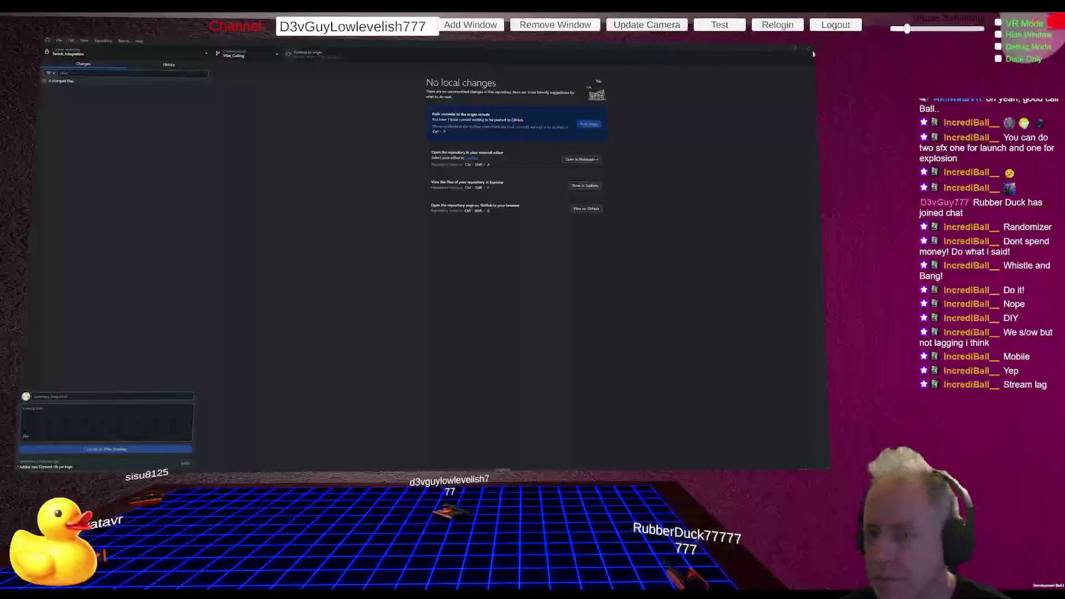